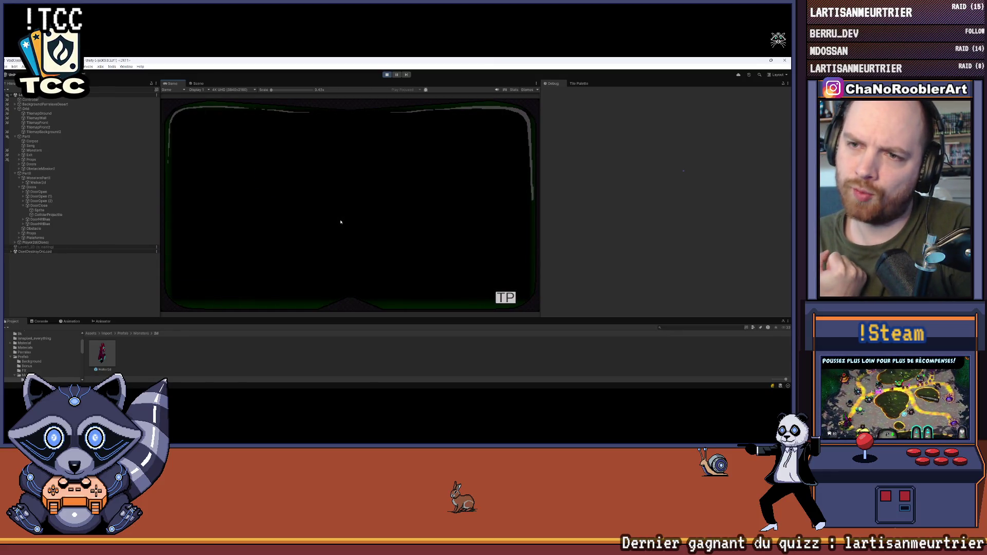
# Walk the character right into the vertical shaft and climb up to the upper platform
pyautogui.press('Right')
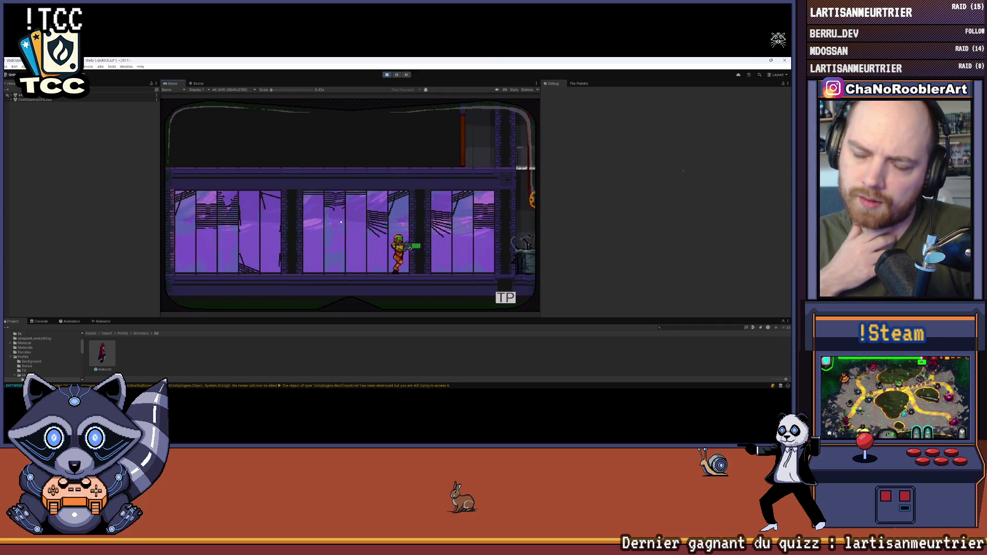
pyautogui.press('Right')
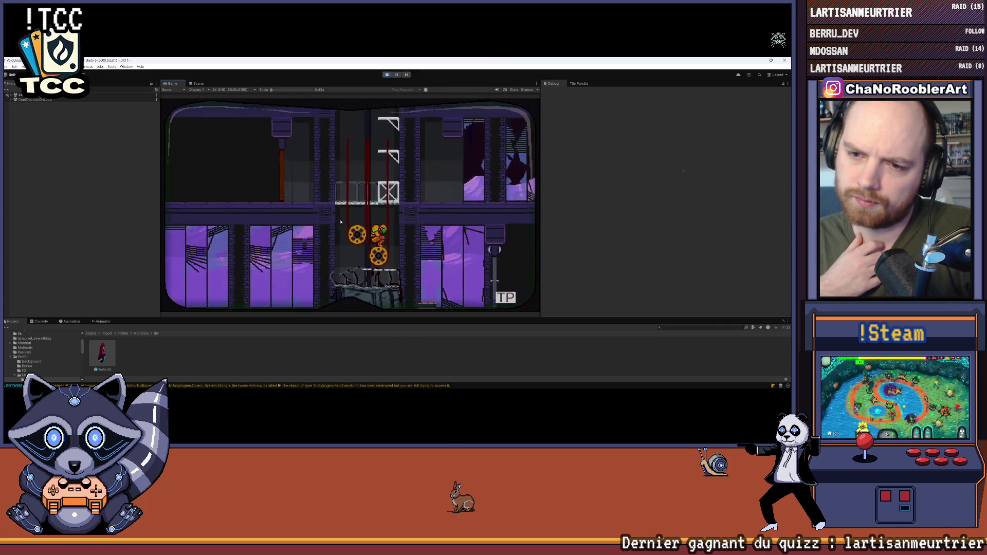
pyautogui.press('space')
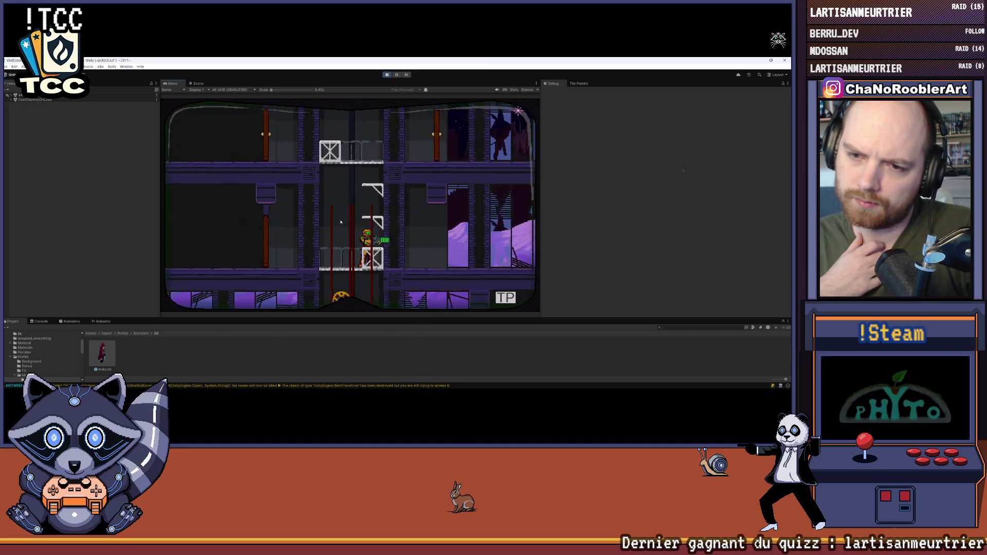
pyautogui.press('space')
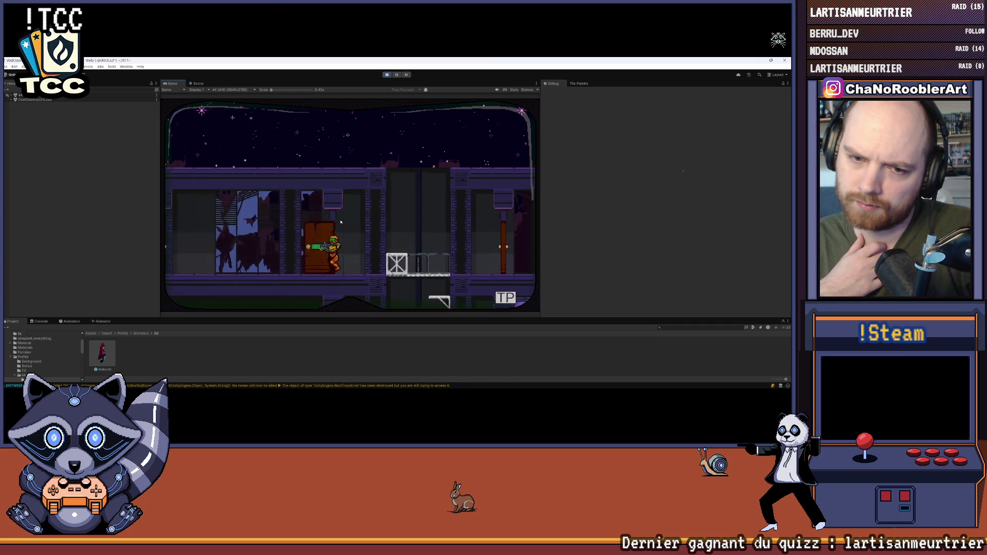
# Run right, go through the left door, and climb down the ladder to the floor below
pyautogui.press('Right')
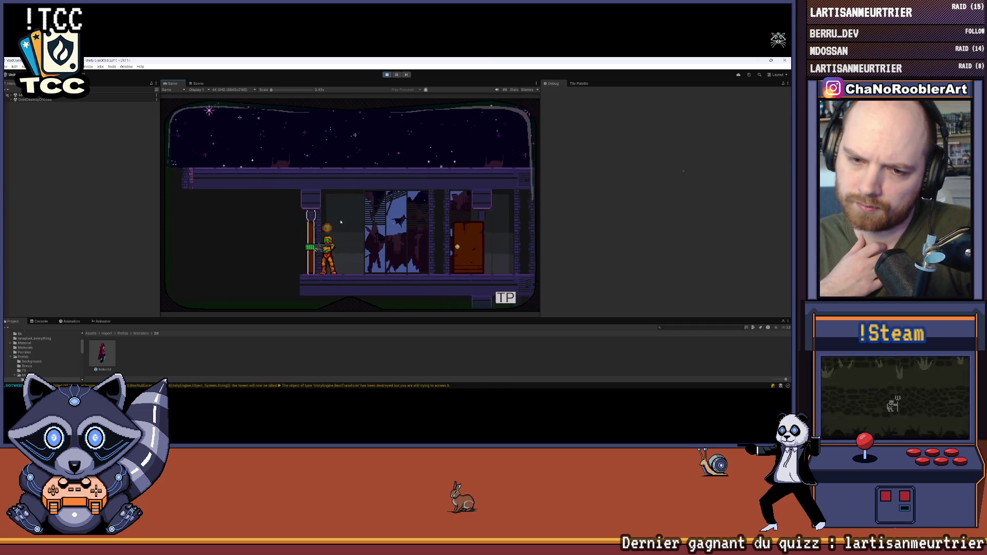
pyautogui.press('Left')
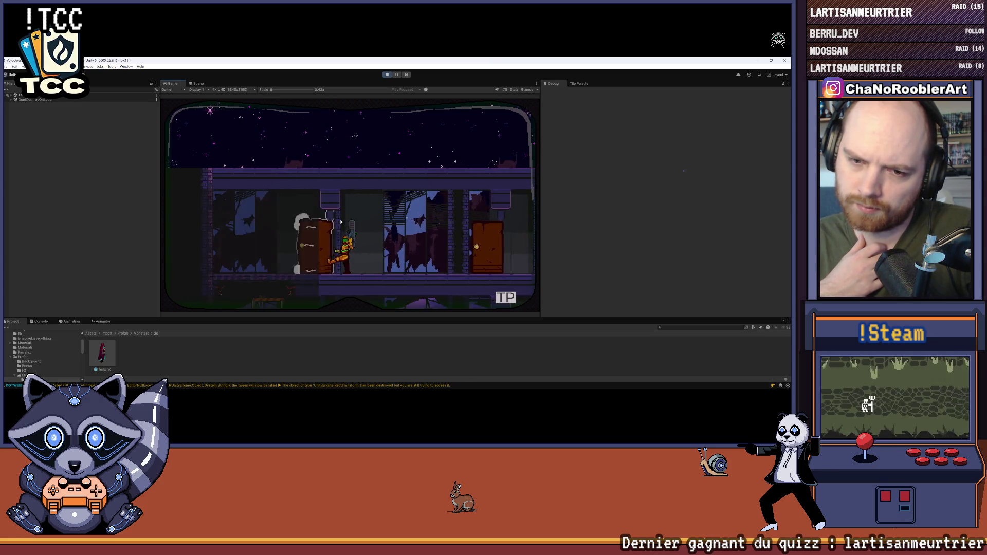
pyautogui.press('Left')
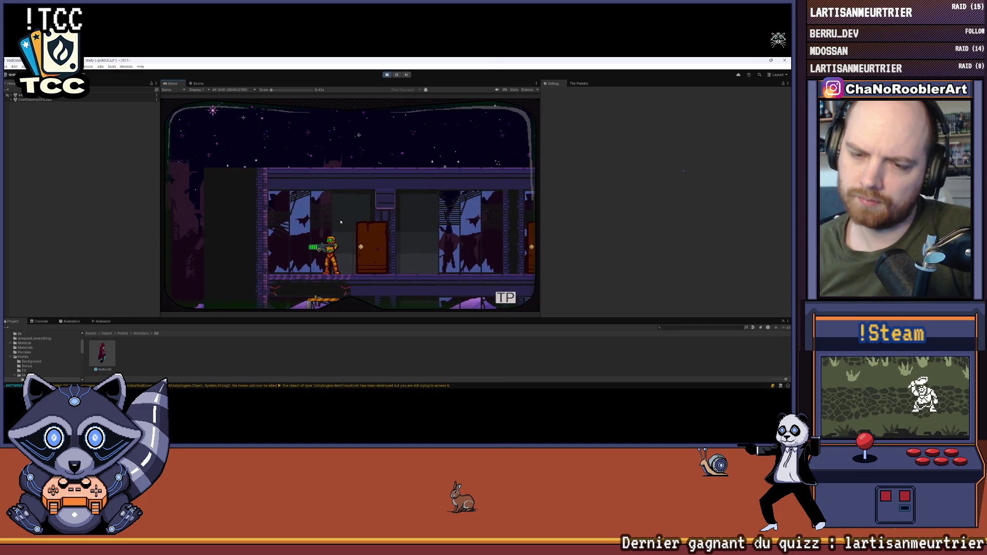
pyautogui.press('Right')
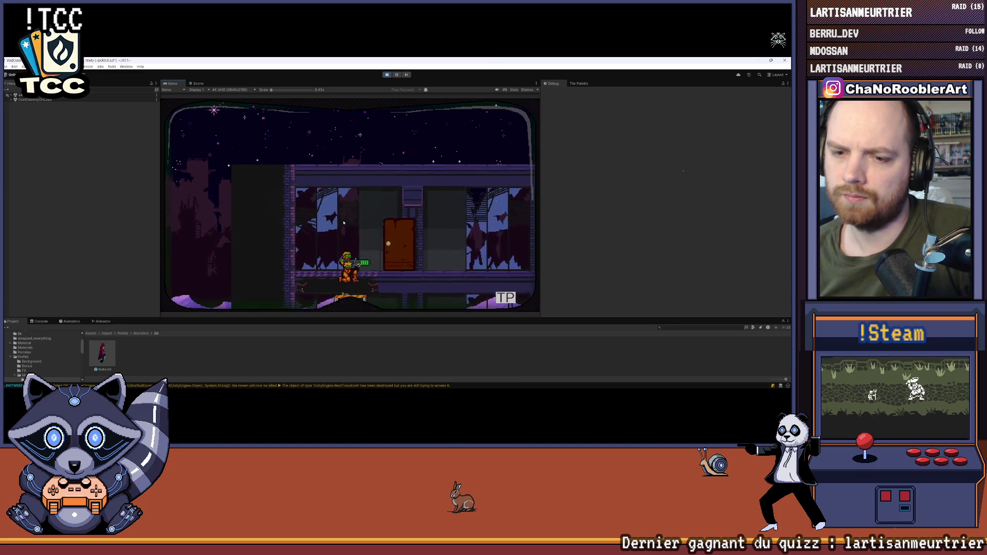
pyautogui.press('Down')
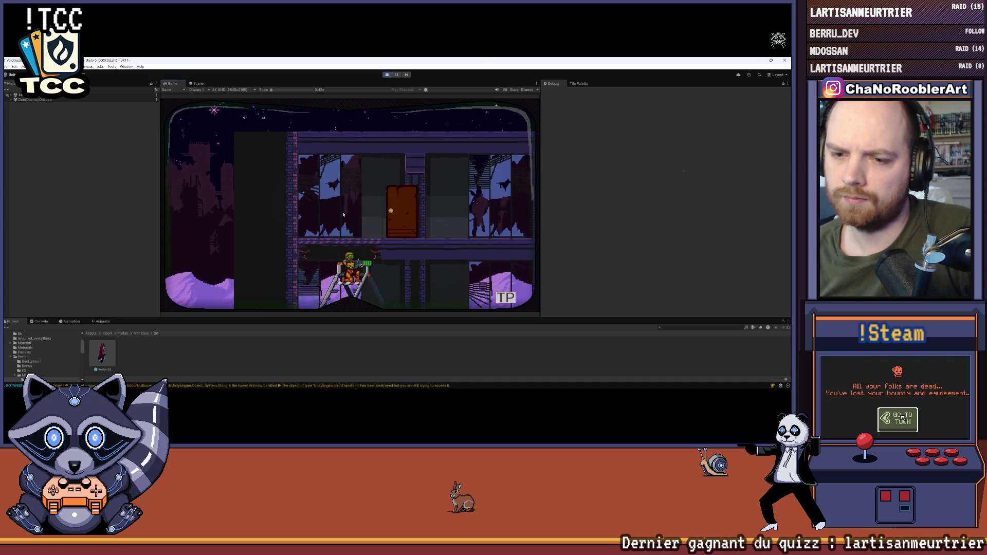
pyautogui.press('Down')
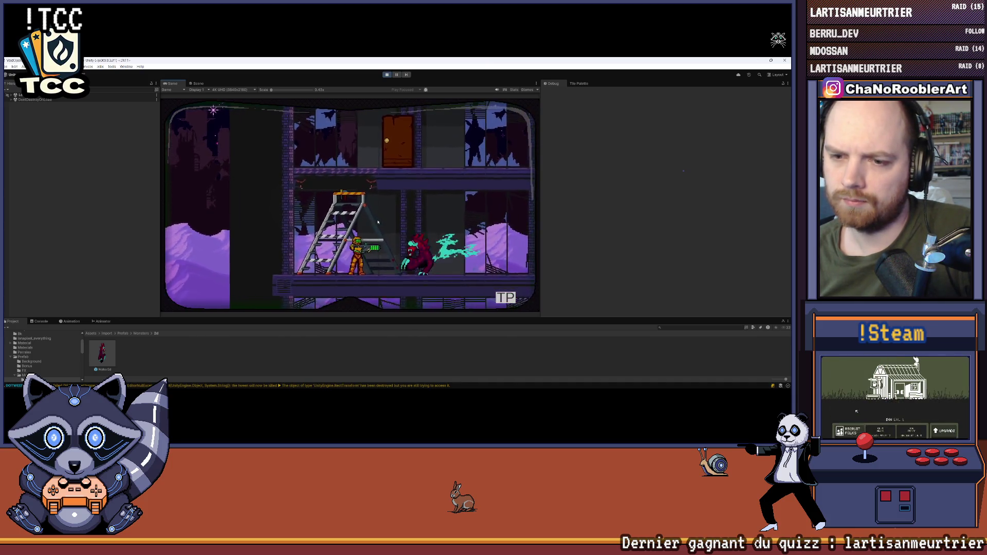
# Shoot the nearby monster with X, then walk around and left past the ladder
pyautogui.press('x')
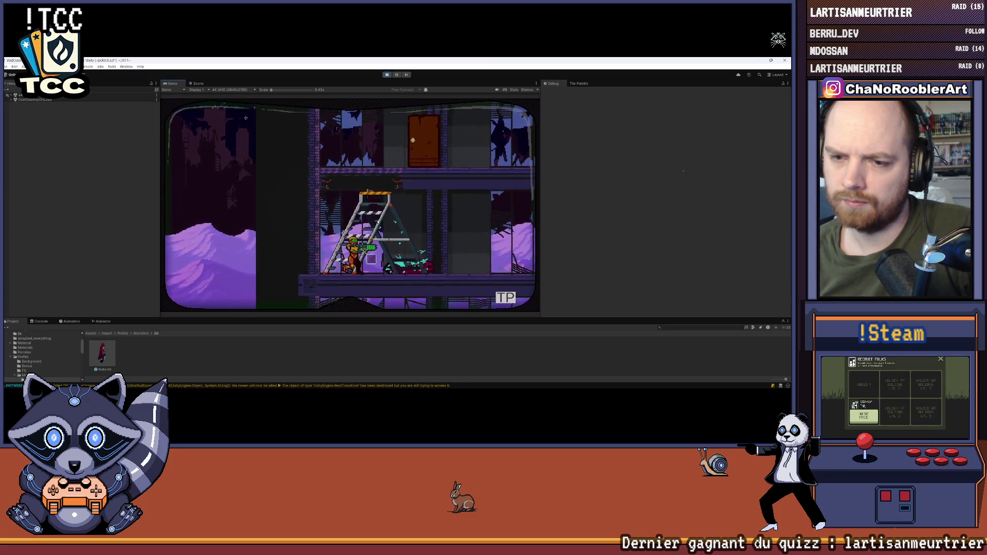
pyautogui.press('Right')
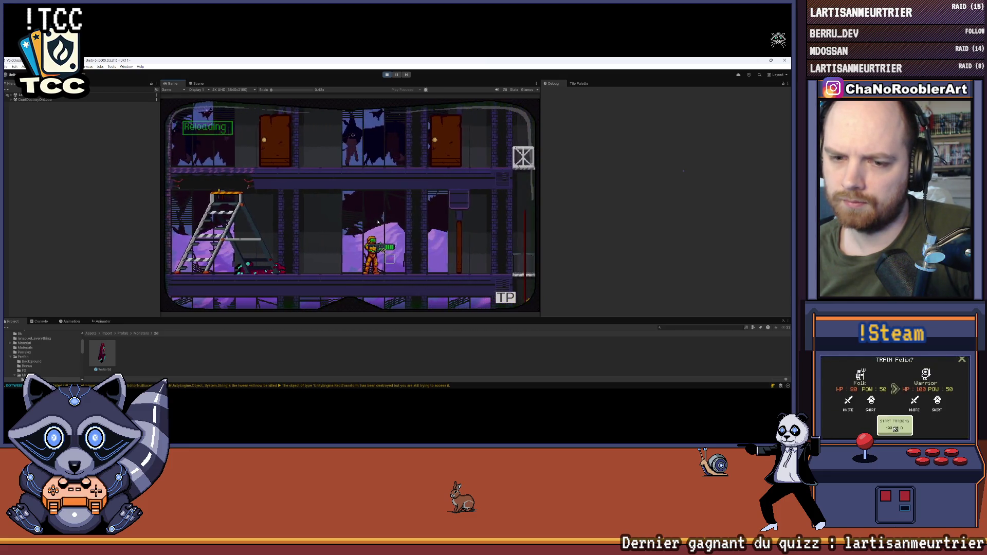
pyautogui.press('Left')
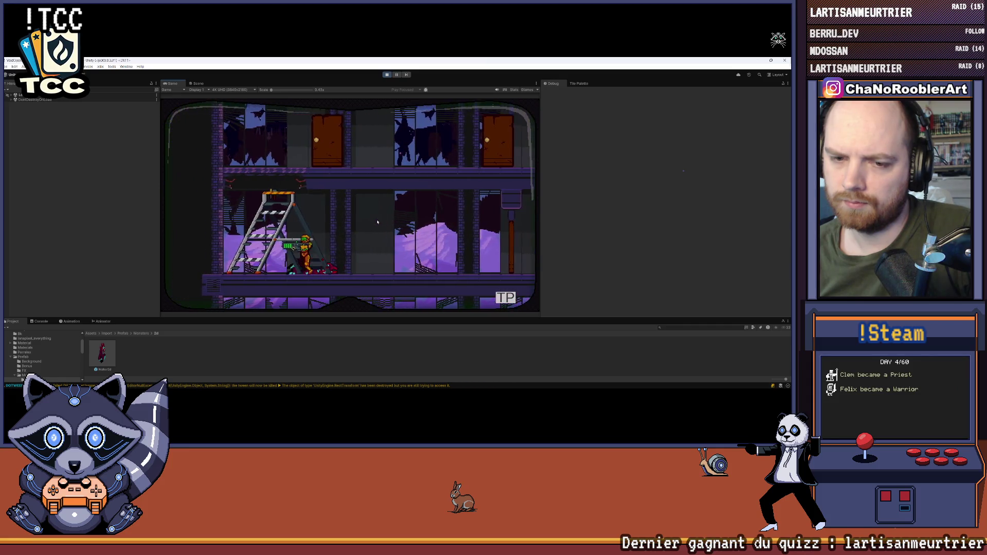
pyautogui.press('Right')
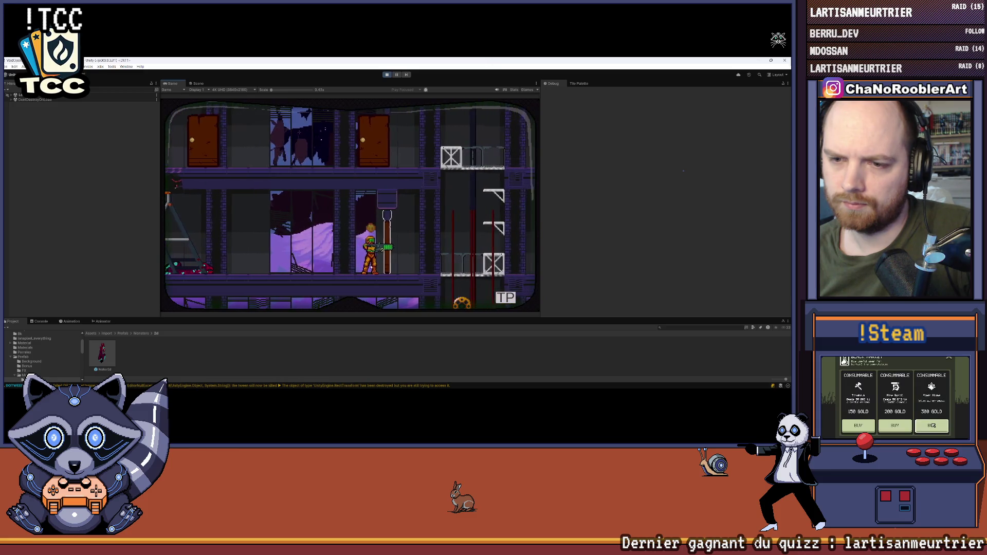
pyautogui.press('Left')
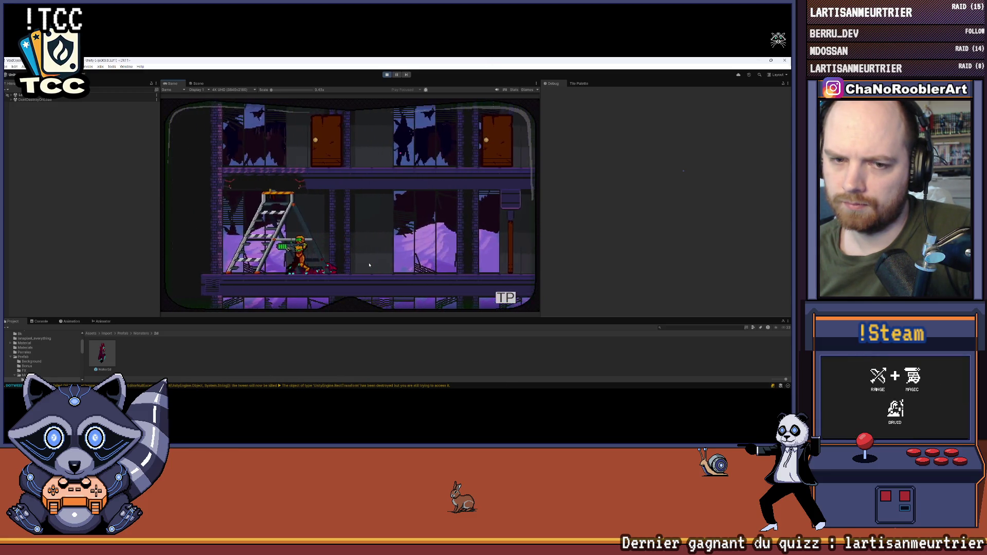
# Climb the ladder, go through the door into the next room, and climb its ladder
pyautogui.press('Up')
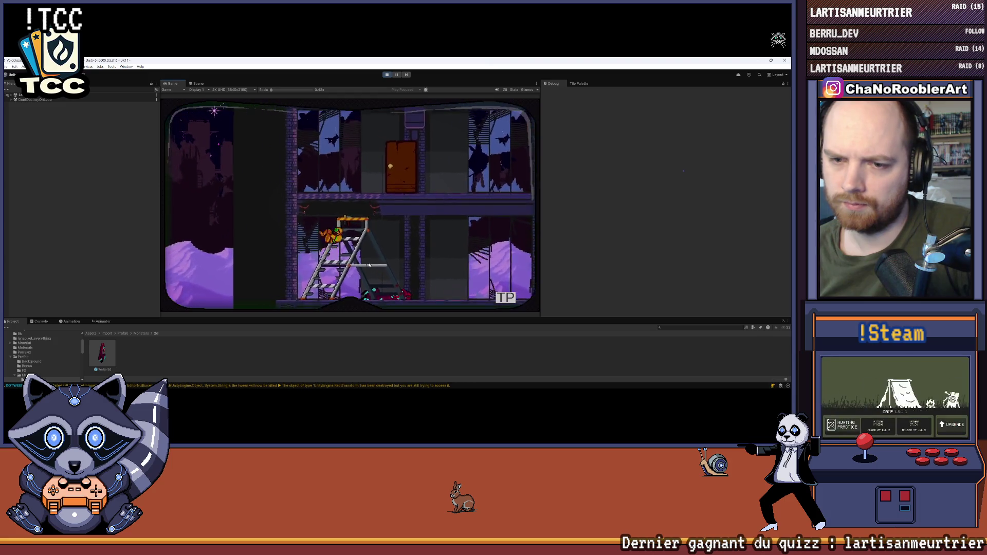
pyautogui.press('Right')
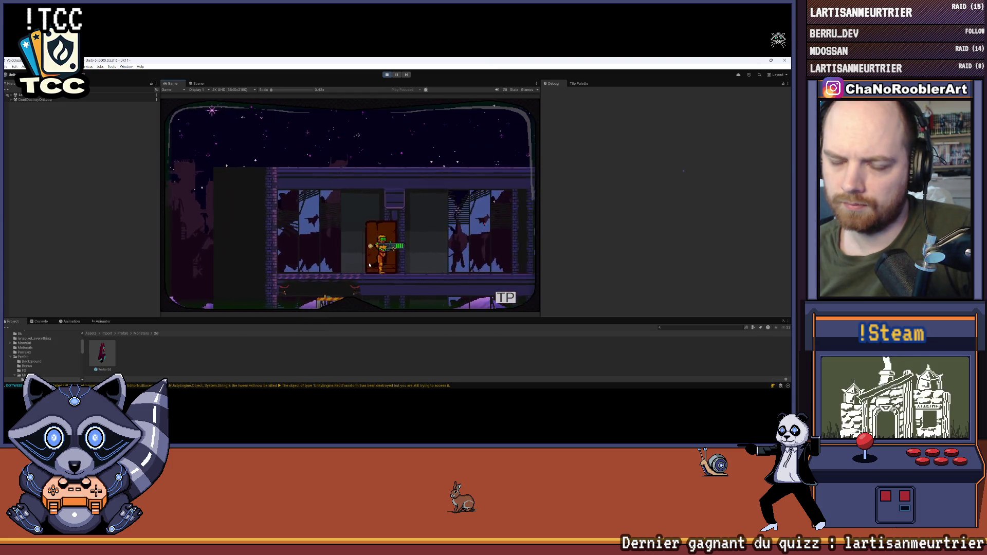
pyautogui.press('Up')
pyautogui.press('Right')
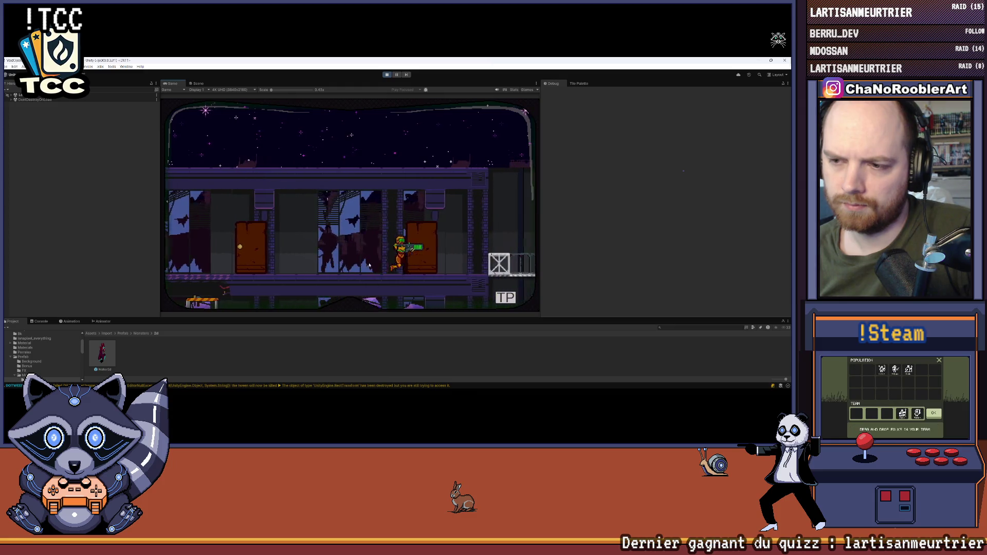
pyautogui.press('Up')
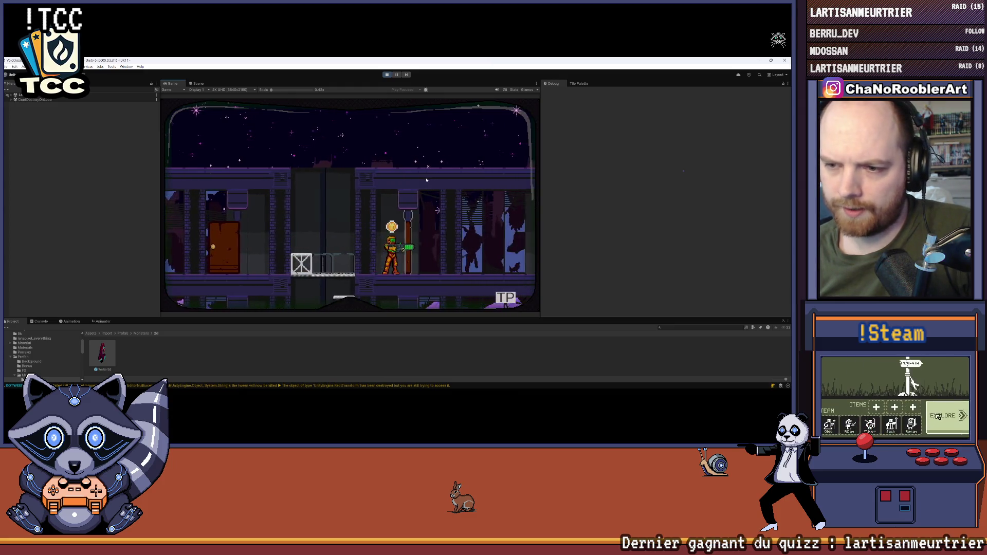
pyautogui.press('Left')
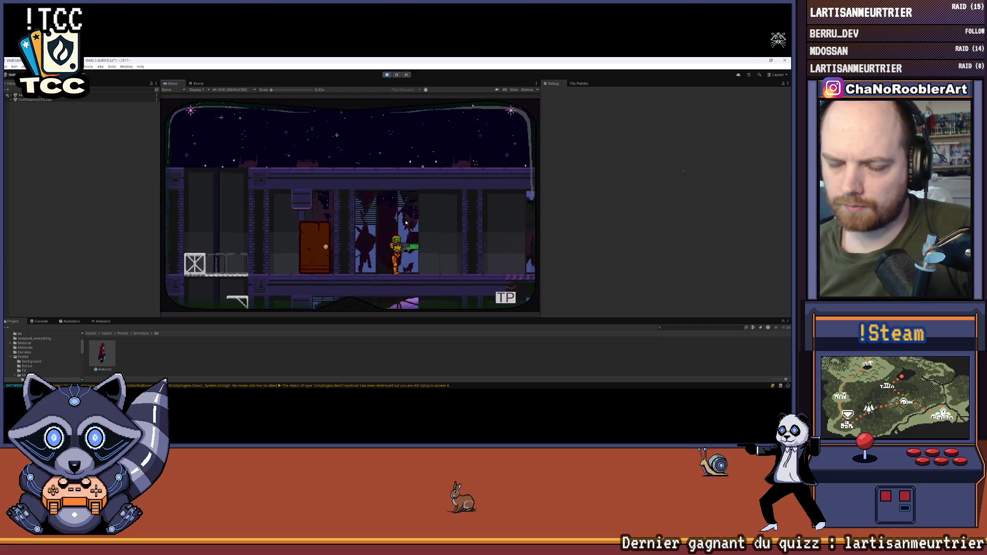
# Jump onto the stacked crates, drop through the floor, walk back, then stop Play mode with Ctrl+P
pyautogui.press('Right')
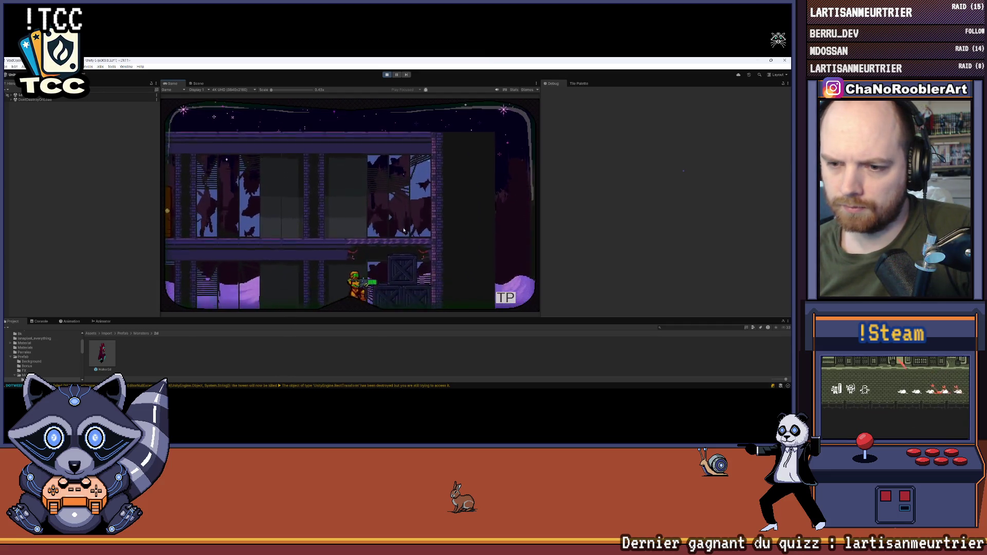
pyautogui.press('space')
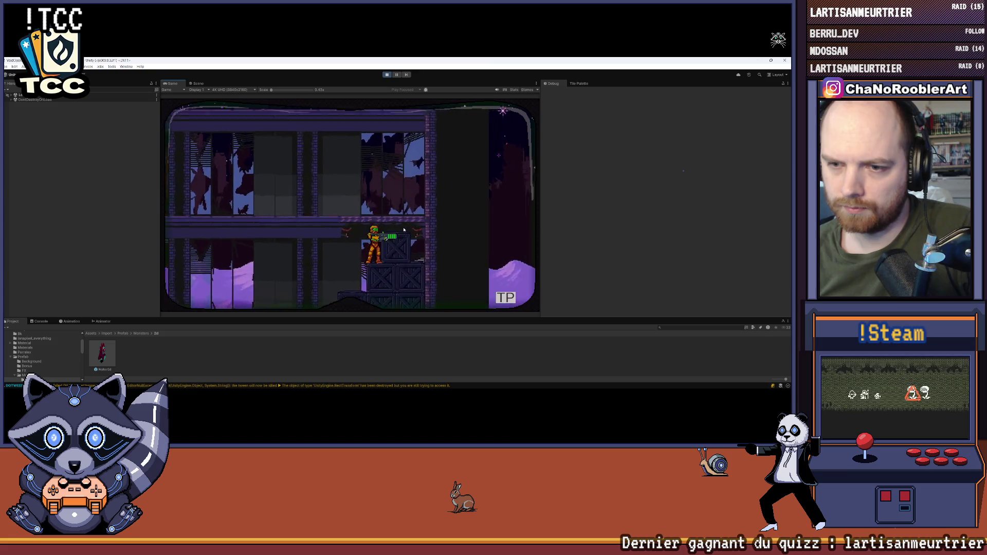
pyautogui.press('Down')
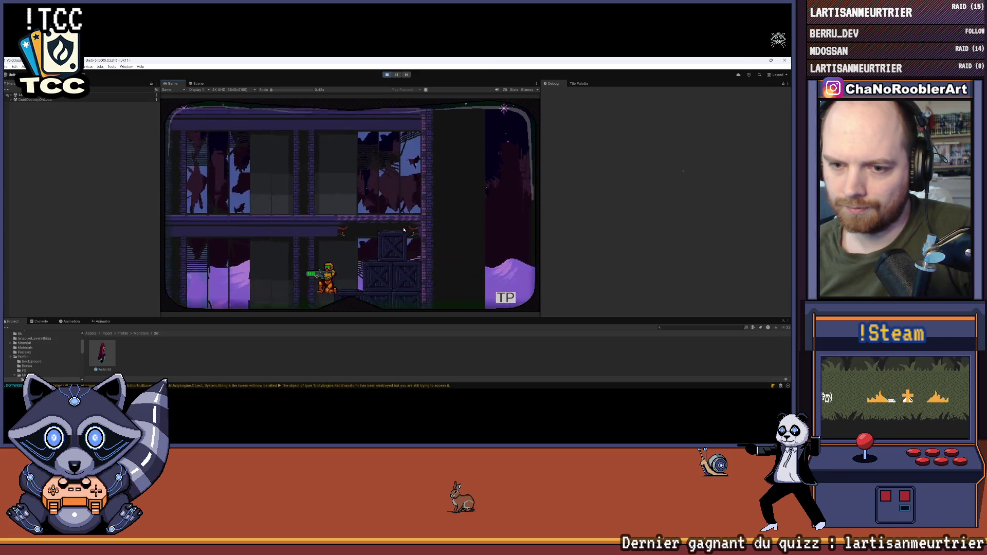
pyautogui.press('Left')
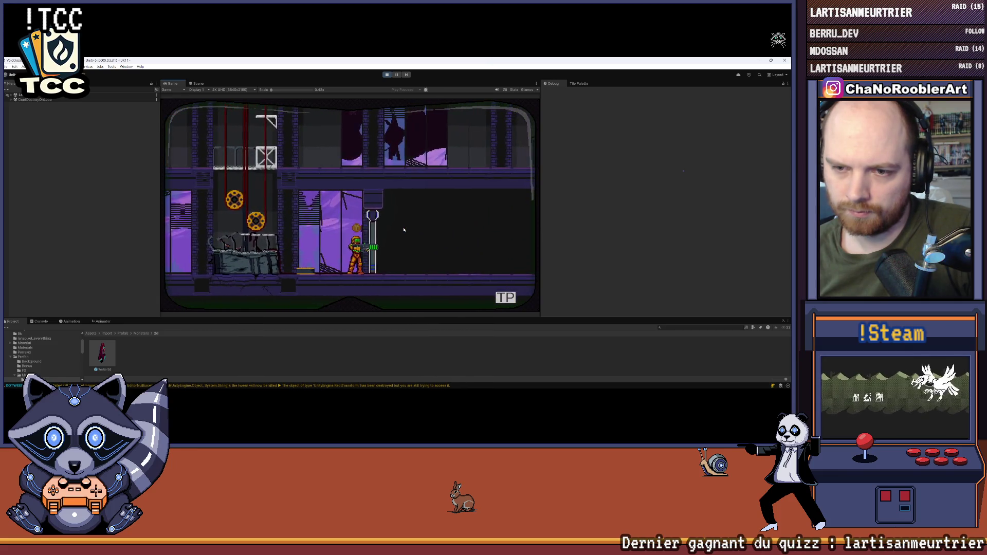
pyautogui.press('Left')
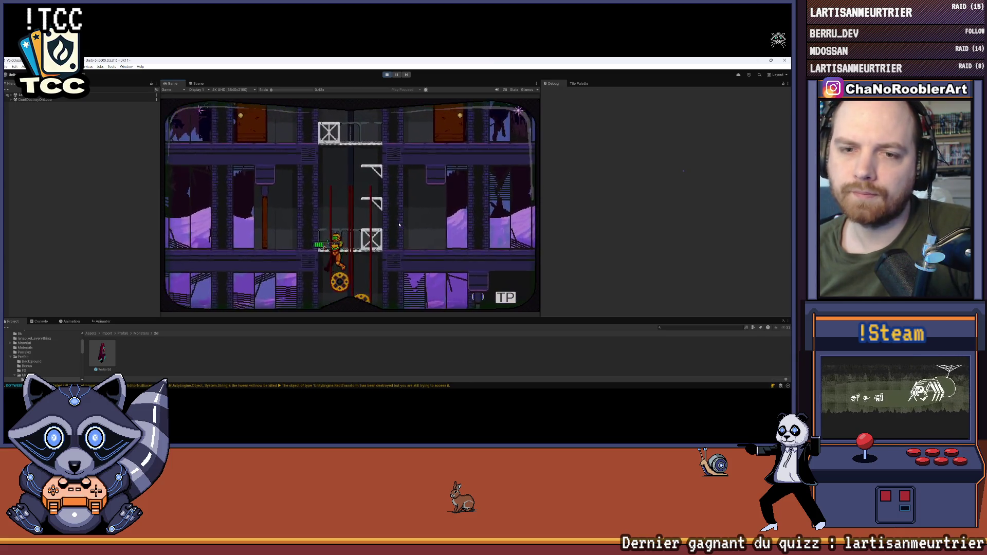
pyautogui.press('Left')
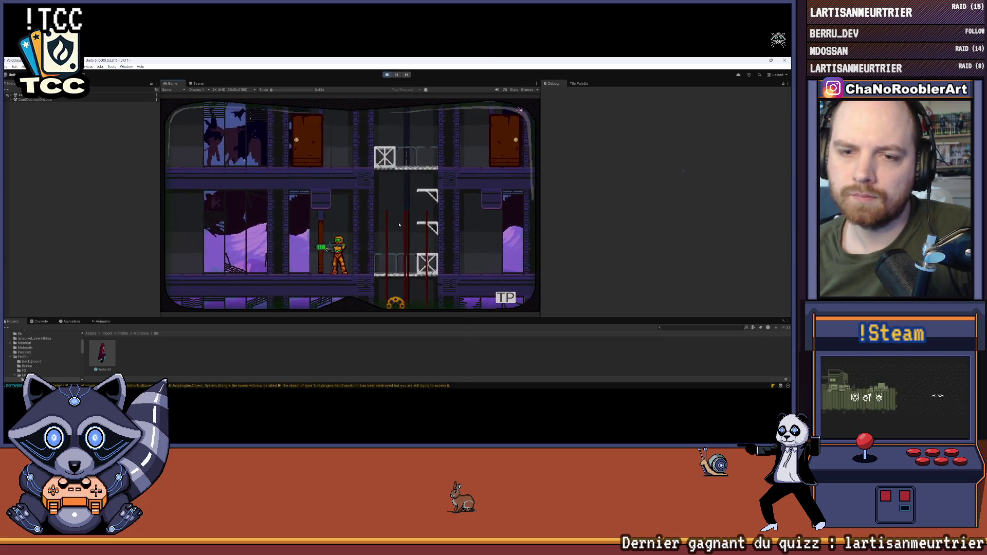
pyautogui.press('Right')
pyautogui.hotkey('ctrl', 'p')
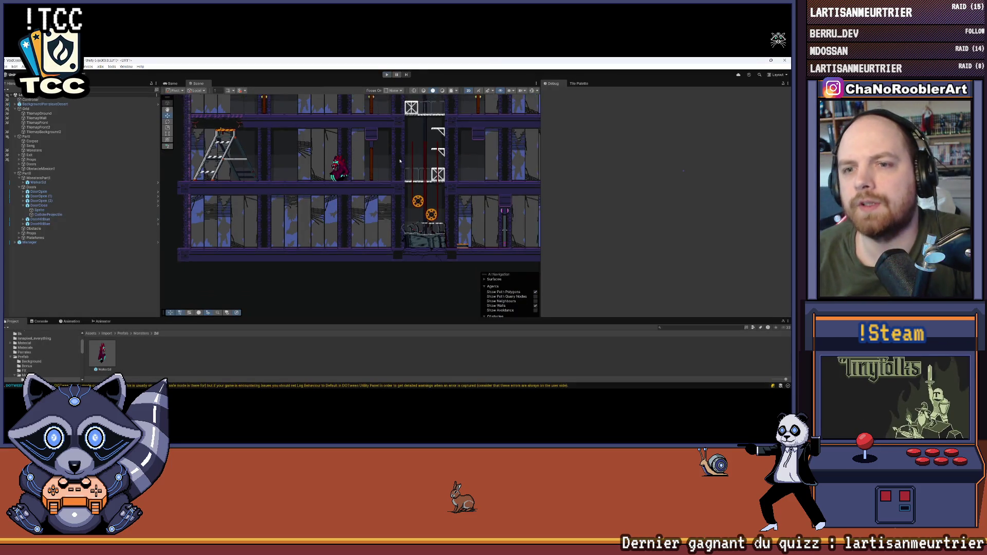
# Pan the Scene view down-left and zoom out to frame all three floors and the shaft
pyautogui.moveTo(400, 161); pyautogui.dragTo(346, 231)
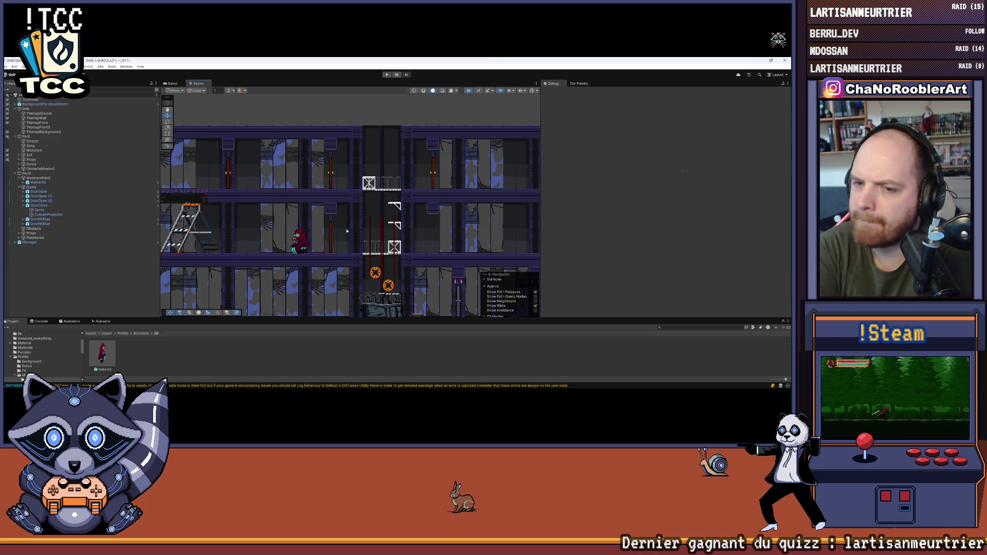
pyautogui.scroll(-5, 347, 231)
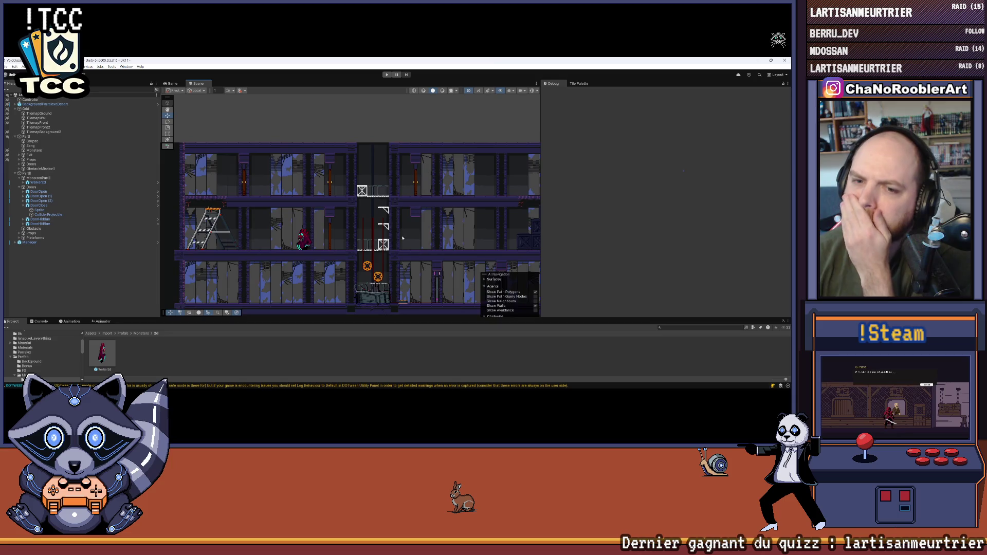
pyautogui.scroll(-2, 375, 226)
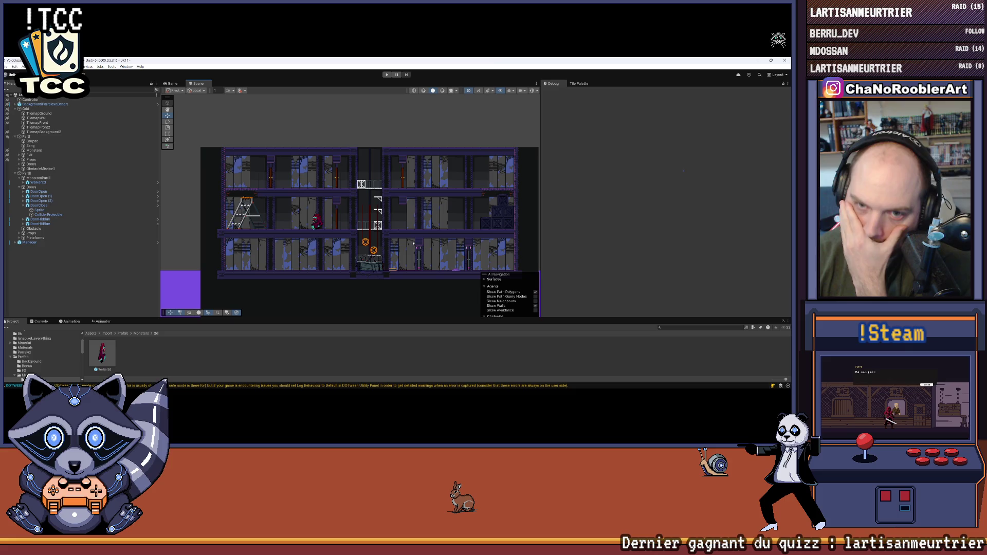
pyautogui.click(7, 67)
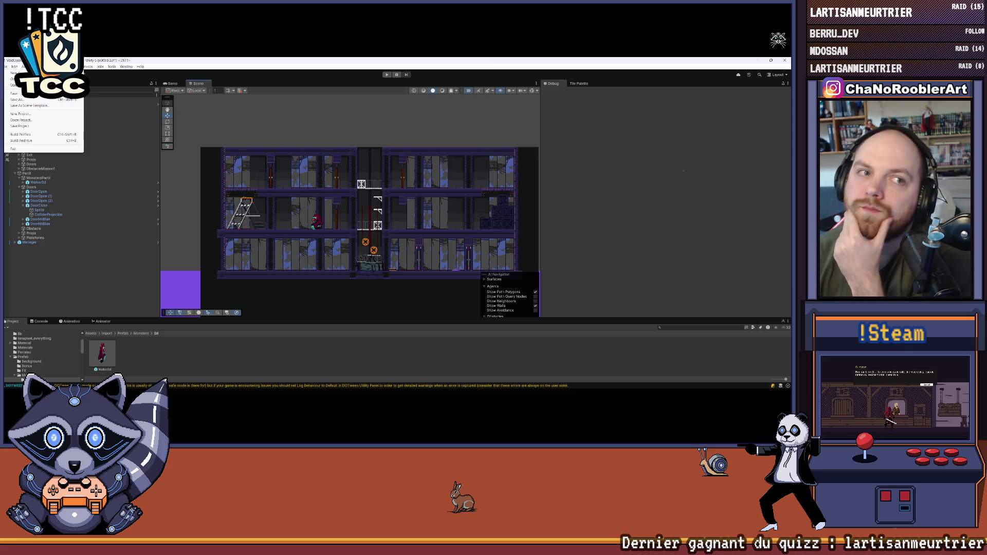
pyautogui.press('Escape')
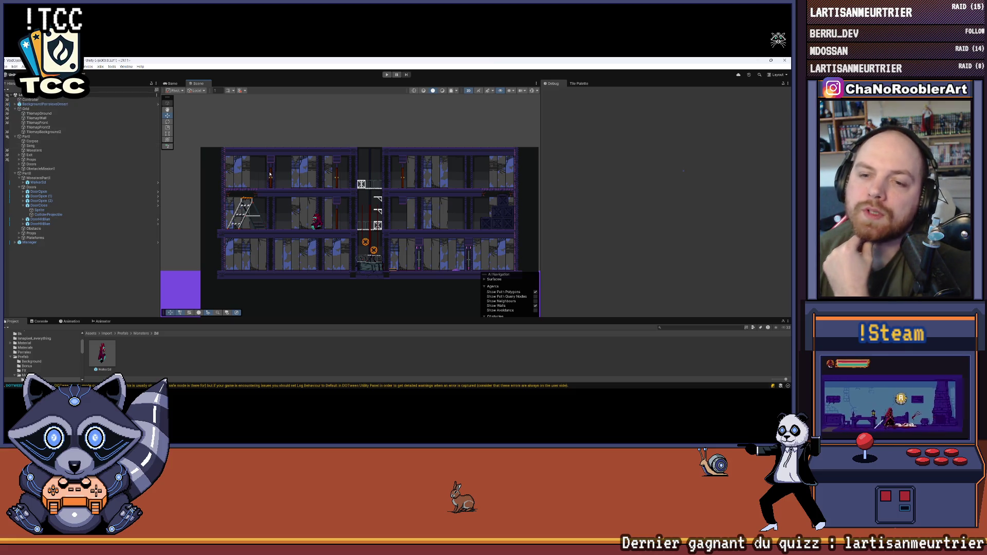
pyautogui.scroll(-2, 230, 198)
pyautogui.moveTo(230, 198)
pyautogui.mouseDown()
pyautogui.moveTo(387, 218)
pyautogui.moveTo(320, 204)
pyautogui.moveTo(318, 193)
pyautogui.mouseUp()
pyautogui.scroll(3, 387, 219)
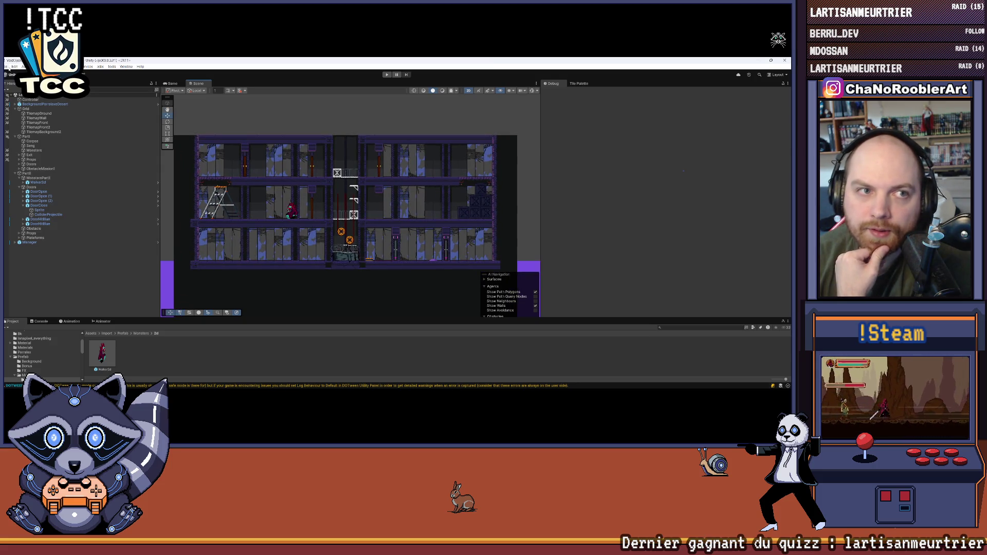
pyautogui.click(9, 68)
pyautogui.click(9, 69)
pyautogui.scroll(3, 359, 192)
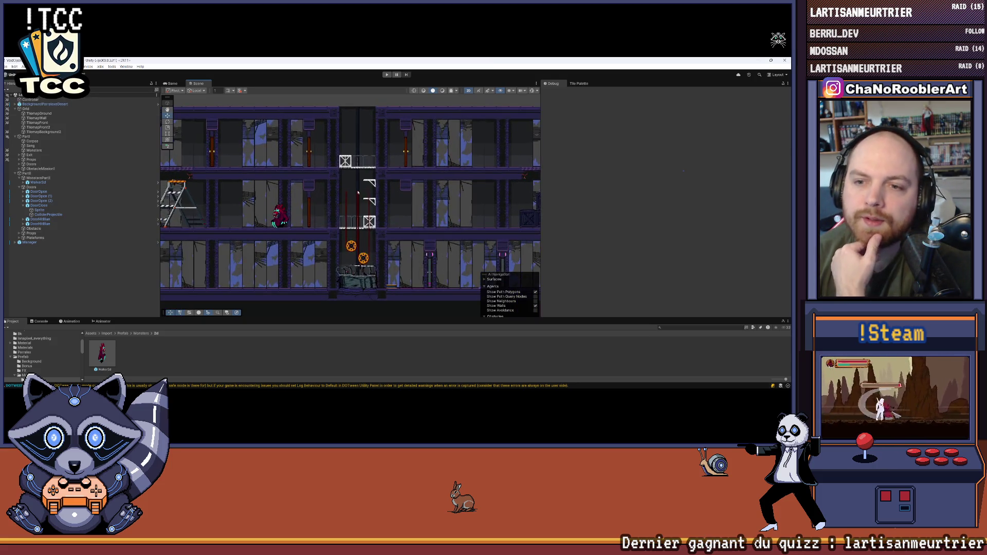
pyautogui.scroll(-1, 345, 201)
pyautogui.moveTo(436, 186); pyautogui.dragTo(411, 213)
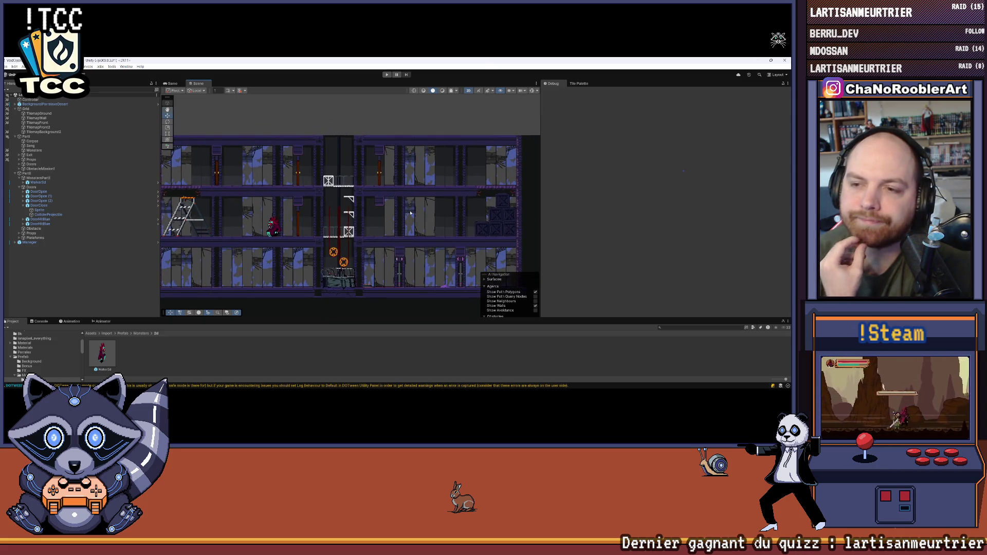
pyautogui.scroll(-1, 407, 211)
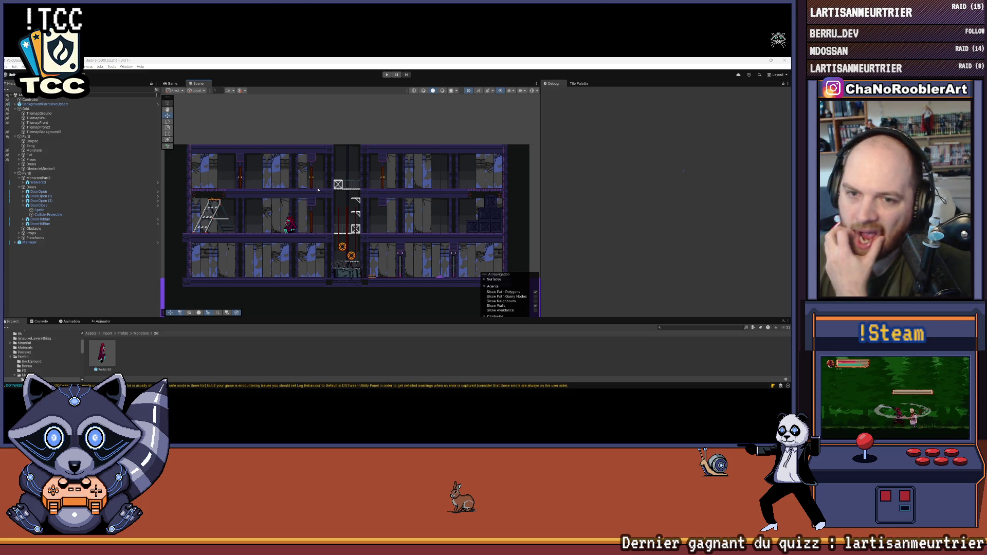
pyautogui.scroll(-5, 354, 222)
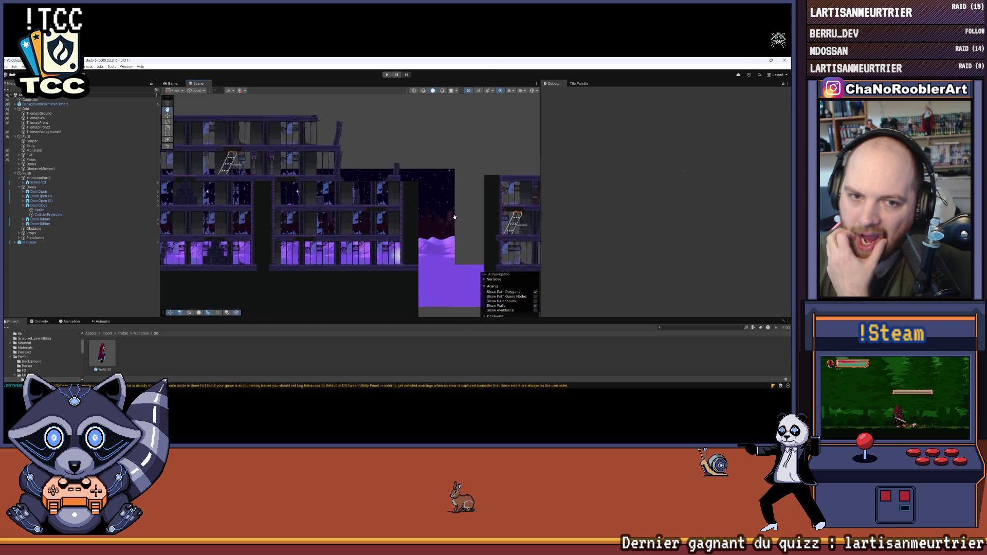
pyautogui.press('Right')
pyautogui.press('Right')
pyautogui.press('Right')
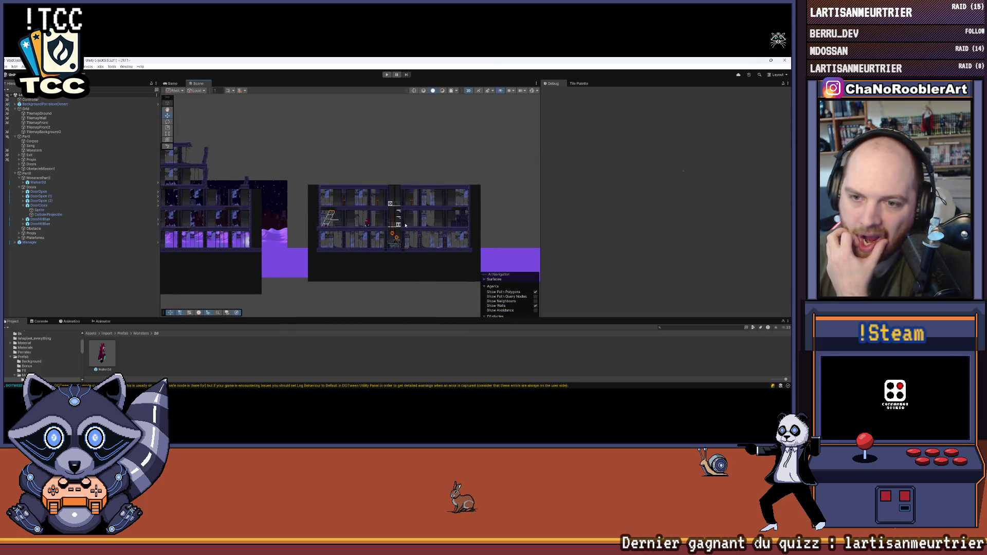
pyautogui.scroll(4, 396, 221)
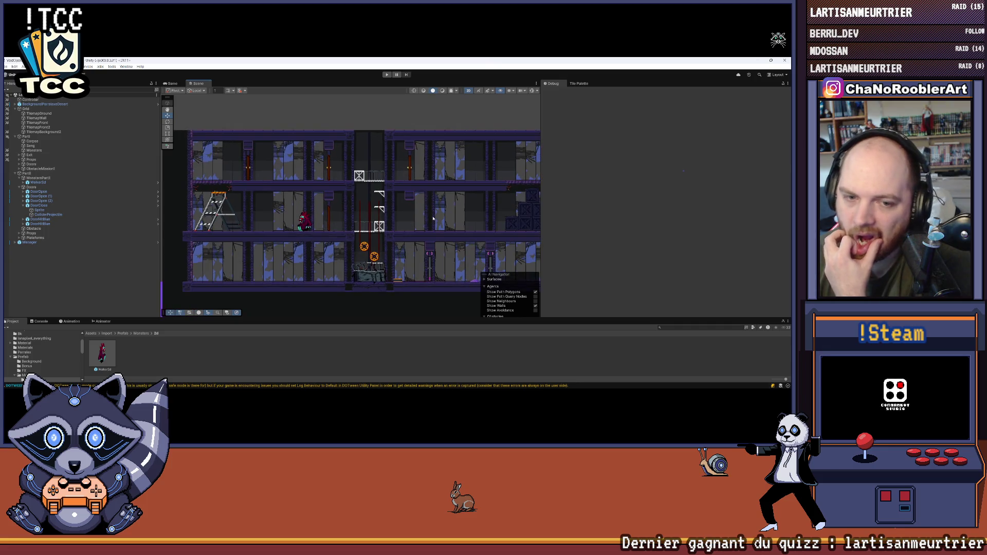
pyautogui.moveTo(429, 219); pyautogui.dragTo(423, 228)
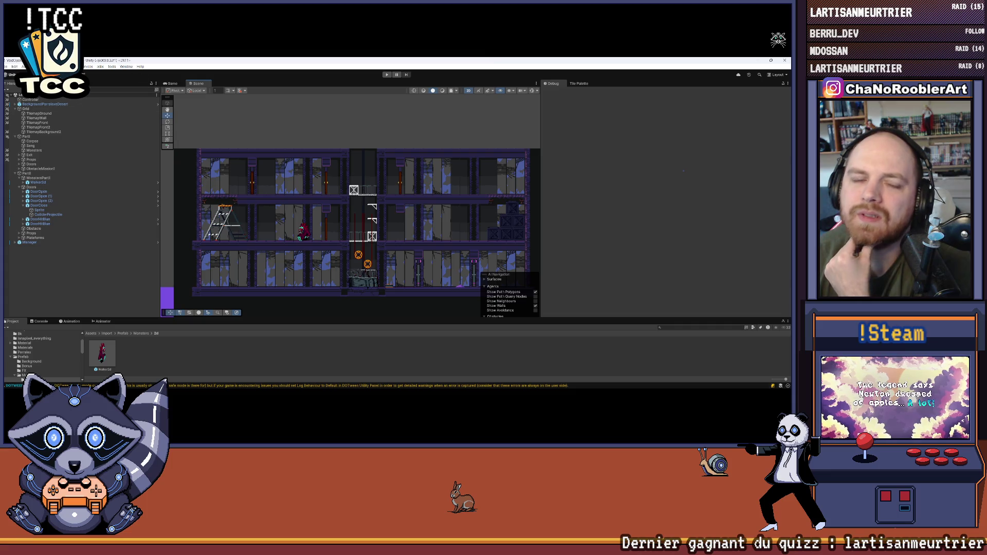
pyautogui.click(8, 70)
pyautogui.press('Escape')
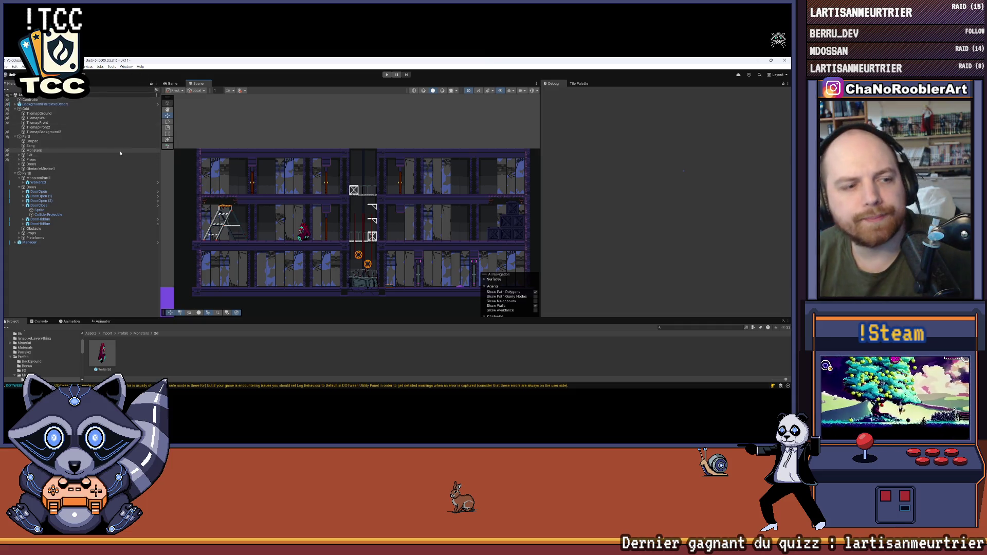